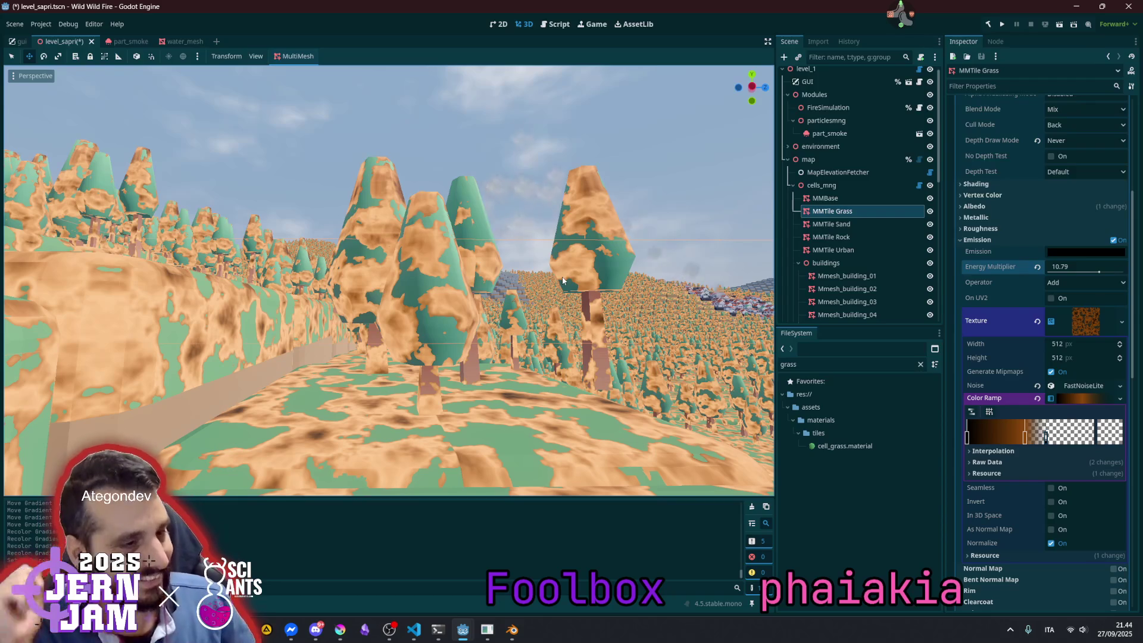
Step: Drag the grass colour ramp's first gradient point right to widen its black band
scroll(583, 255, "down", 10)
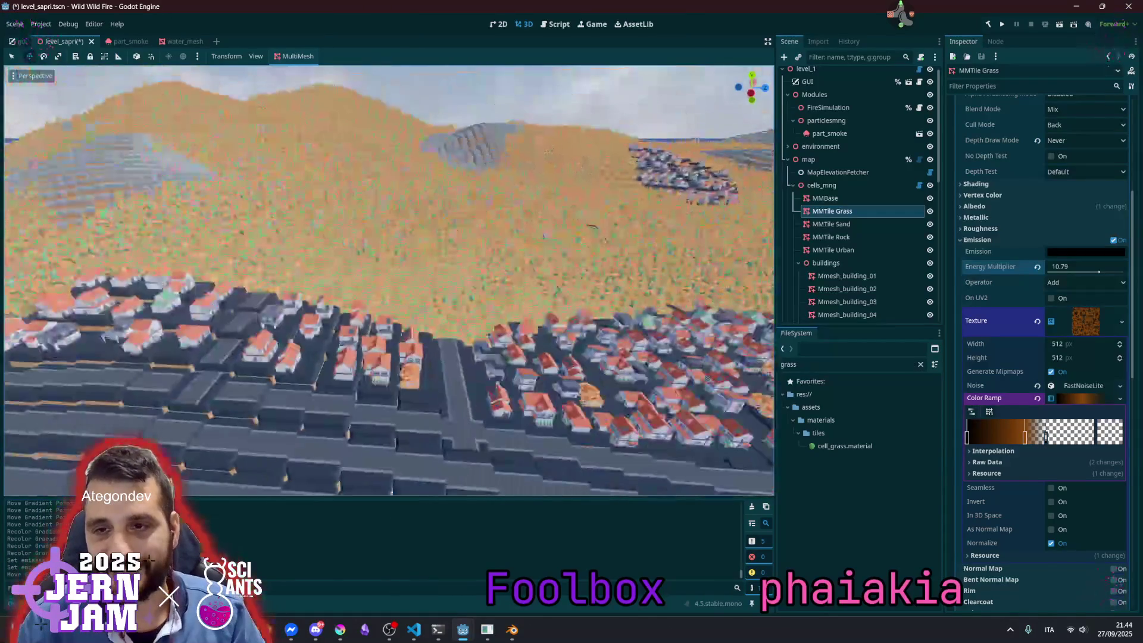
scroll(591, 255, "down", 5)
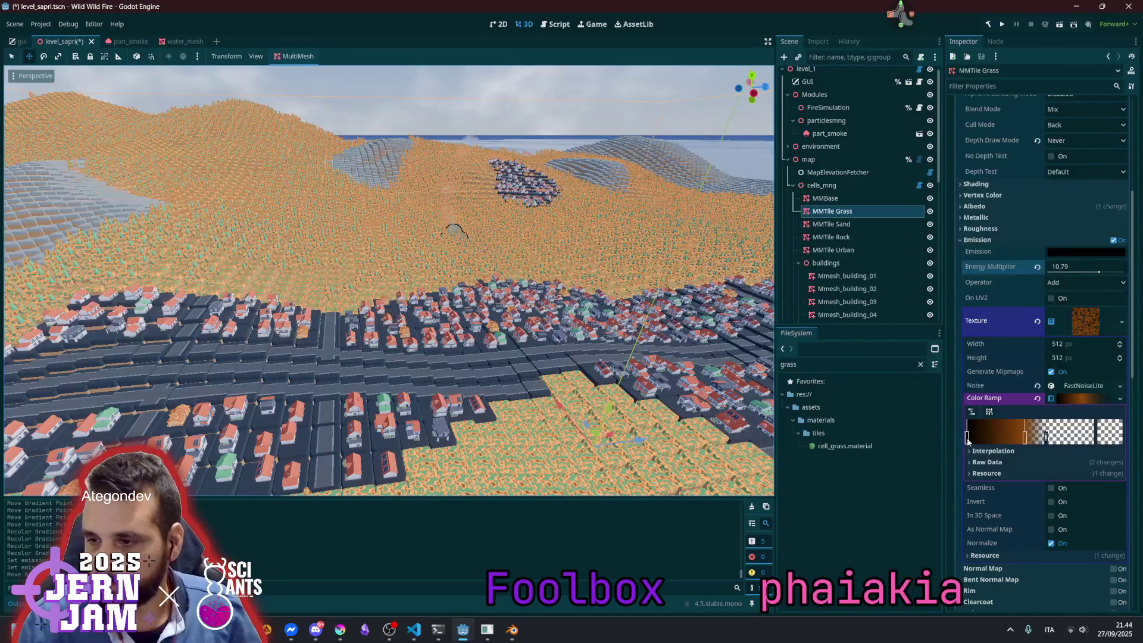
mouse_move(982, 437)
left_mouse_down()
mouse_move(1085, 440)
mouse_move(1026, 445)
mouse_move(1048, 445)
left_mouse_up()
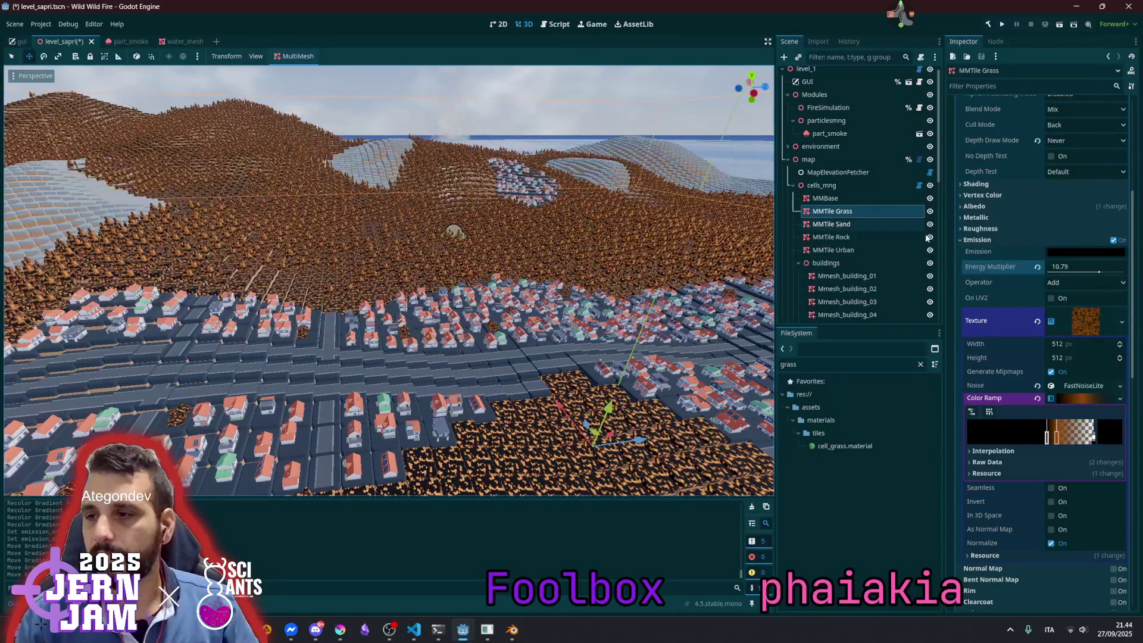
scroll(471, 269, "up", 10)
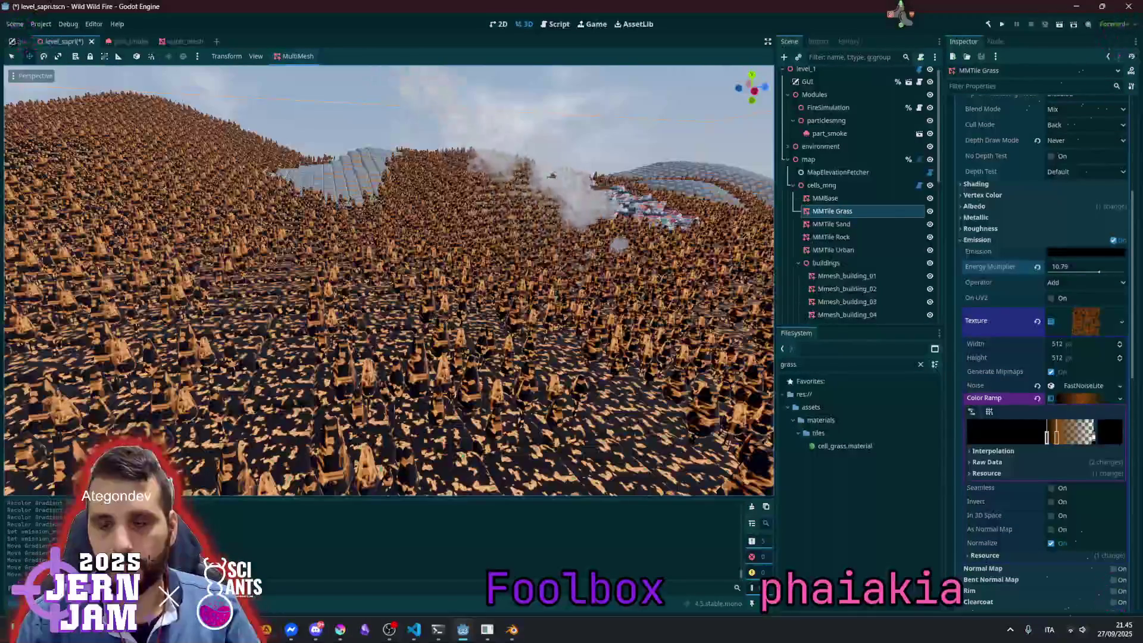
scroll(387, 280, "down", 10)
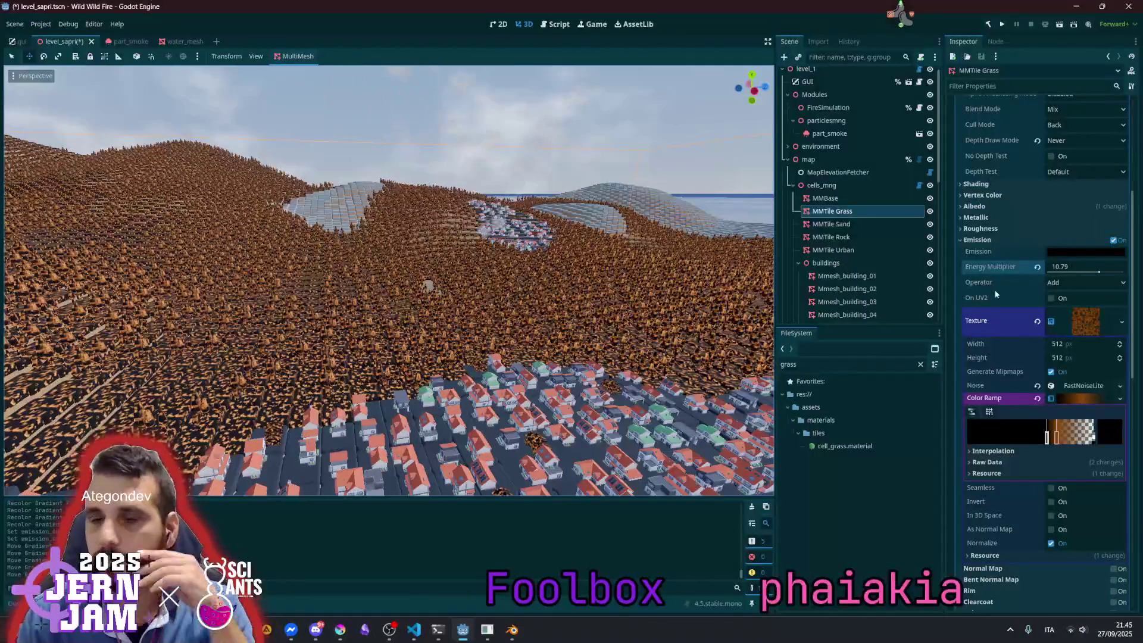
scroll(1004, 293, "up", 5)
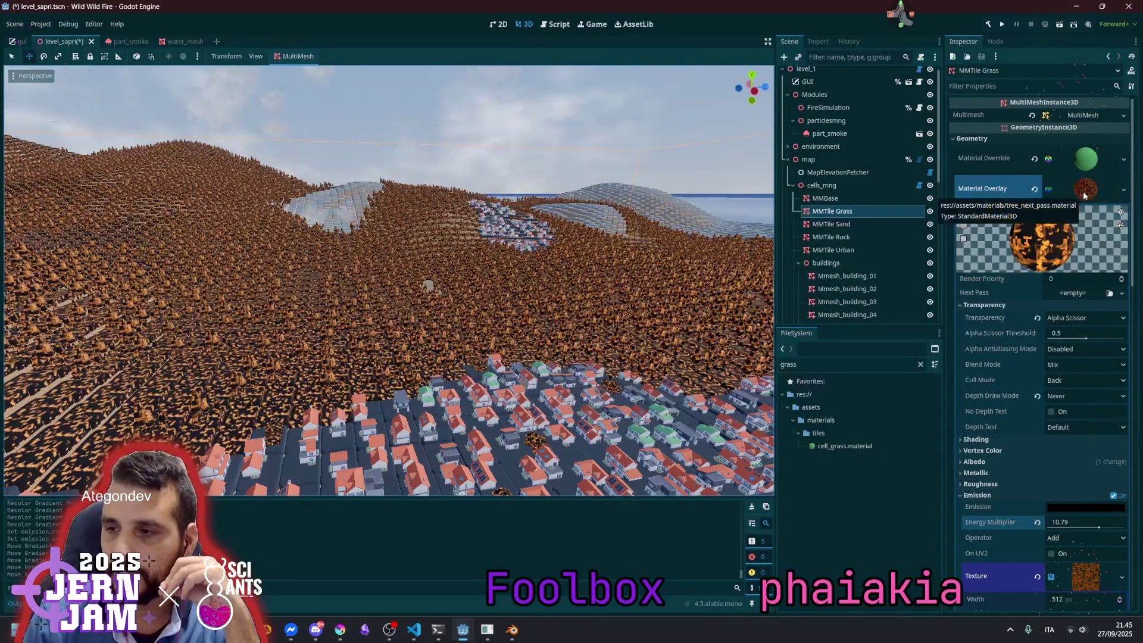
Step: After trying Depth Pre-Pass, set the overlay transparency to Alpha Hash and render priority to -1
left_click(1083, 319)
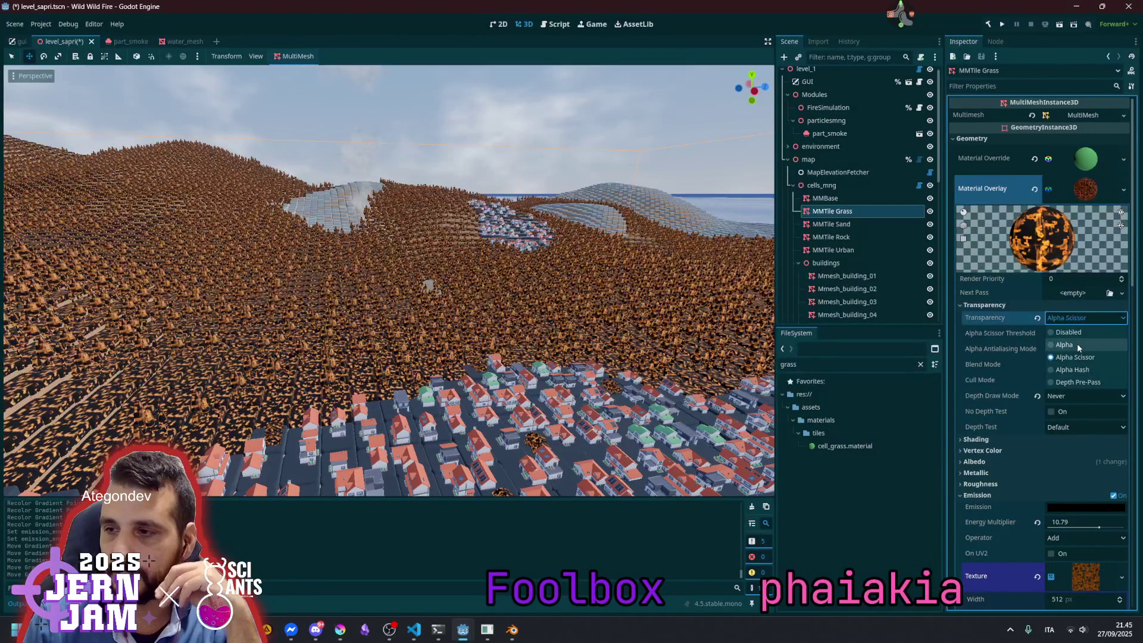
key("ctrl+z")
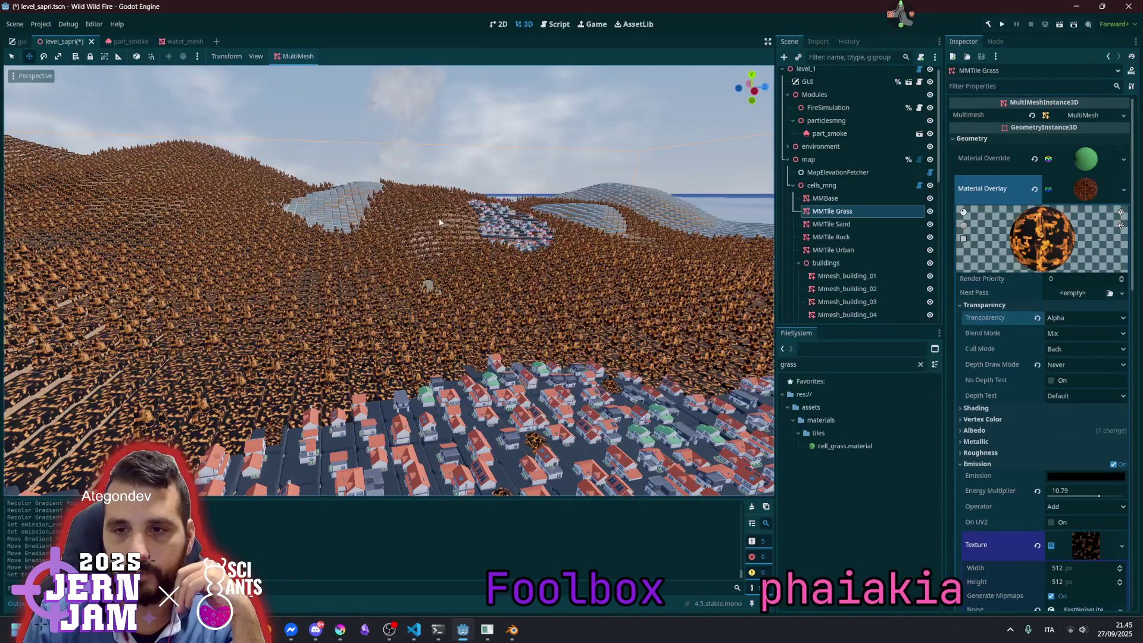
left_click(1090, 321)
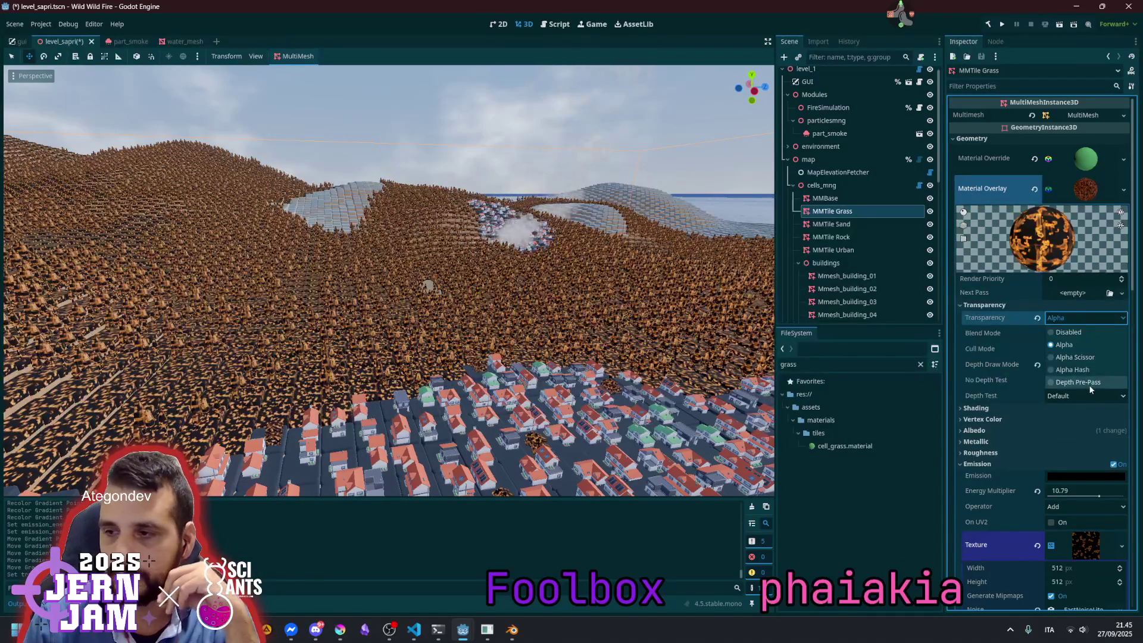
left_click(1065, 322)
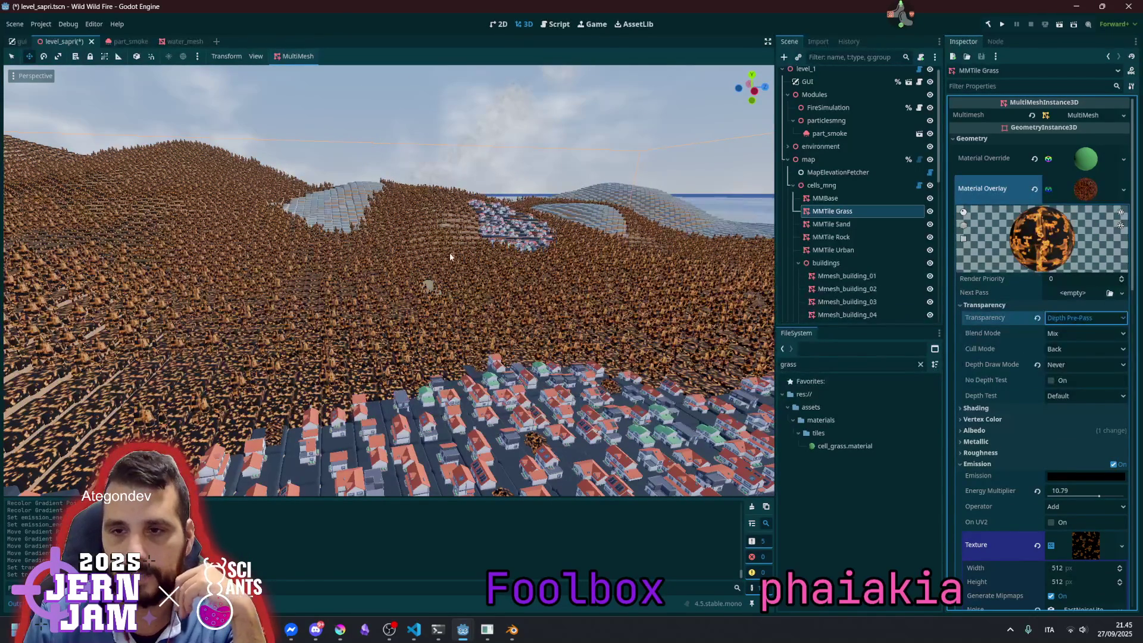
left_click(1079, 321)
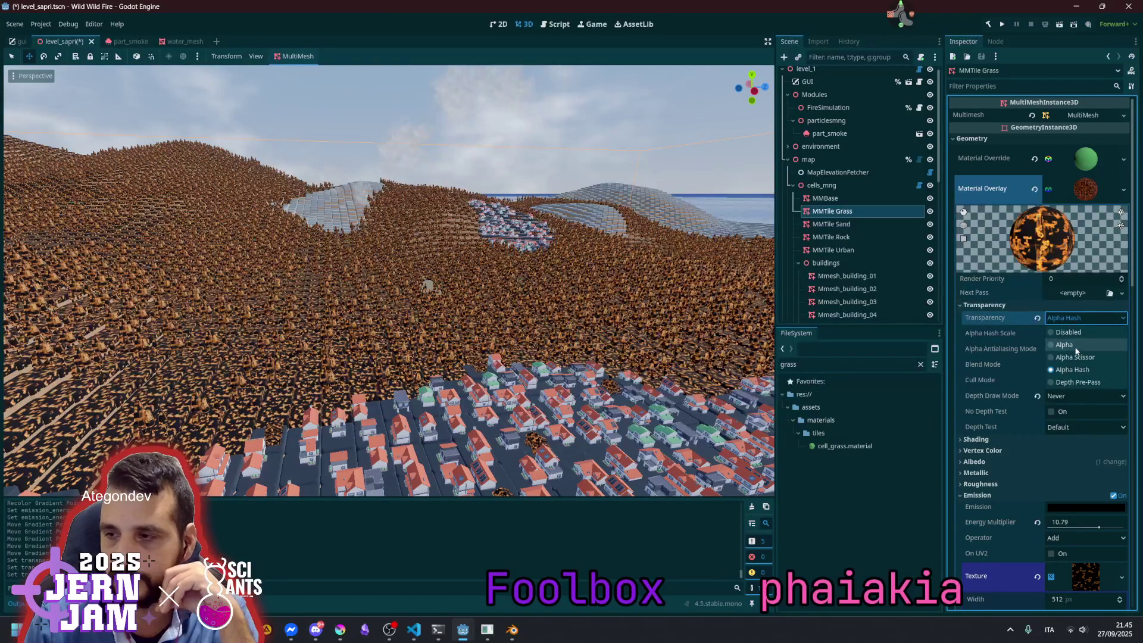
left_click(1075, 317)
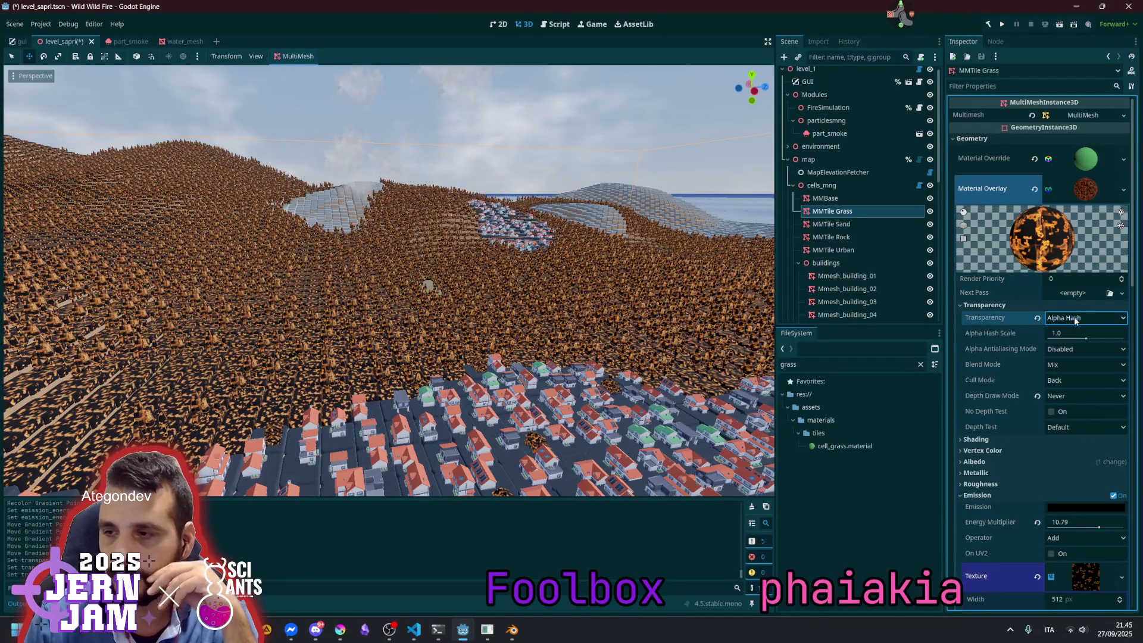
left_click(1123, 283)
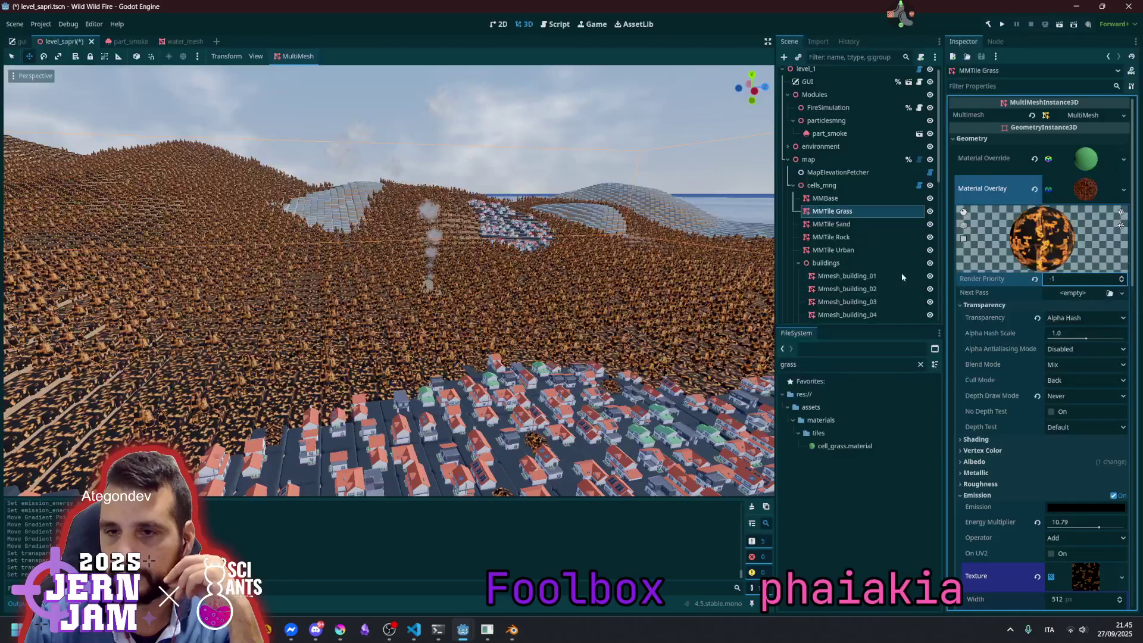
Step: Fly toward the hillside and select Water_2.material to show it in the Inspector
mouse_move(485, 282)
left_mouse_down()
mouse_move(491, 310)
mouse_move(487, 289)
left_mouse_up()
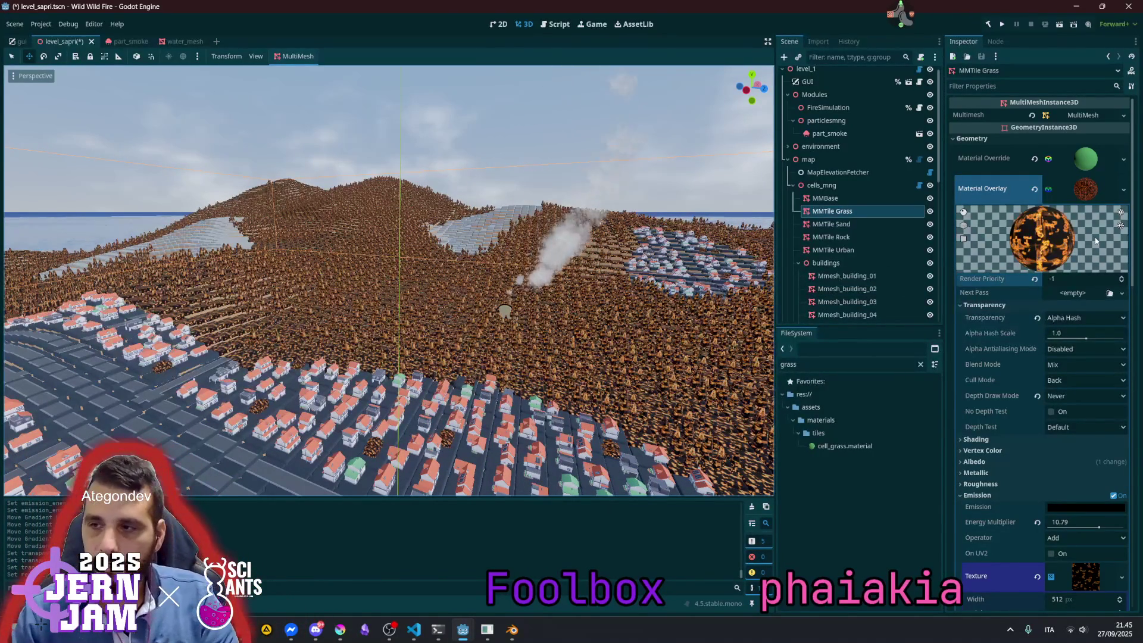
left_click(1085, 189)
left_click(1086, 189)
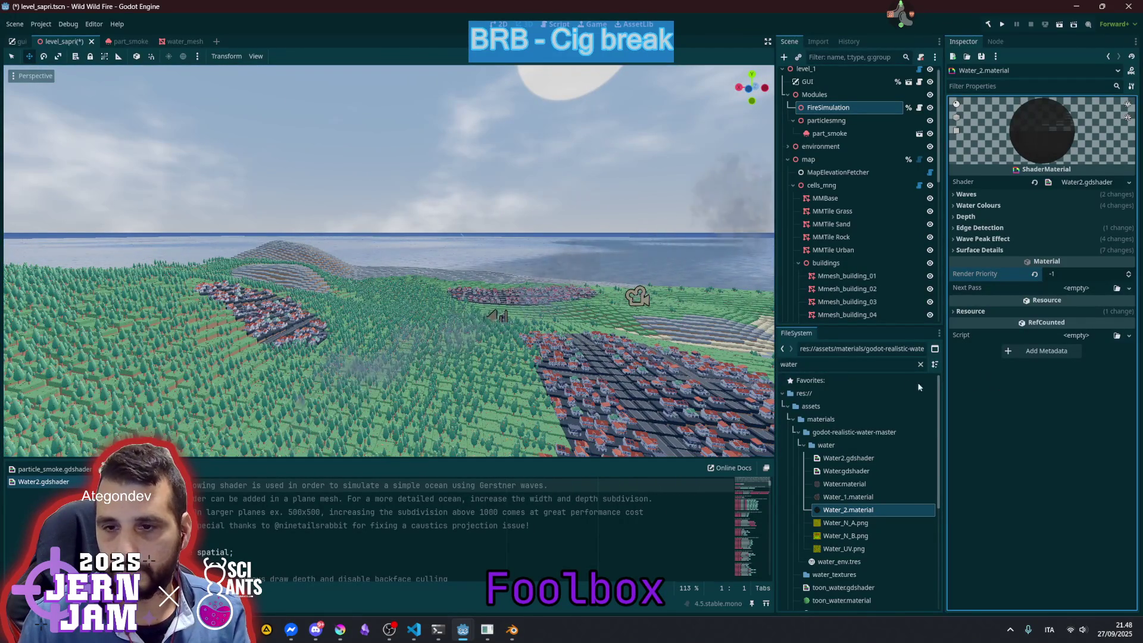
Step: Save the scene, drop Water_2's render priority from -1 to -2, and save again
left_click(985, 376)
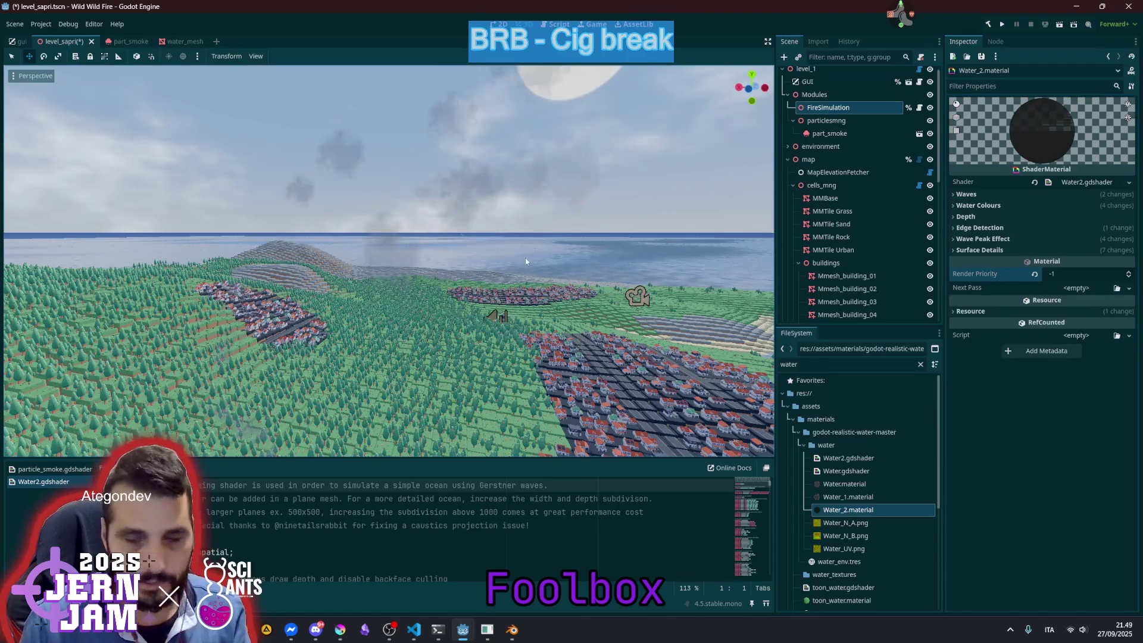
key("ctrl+s")
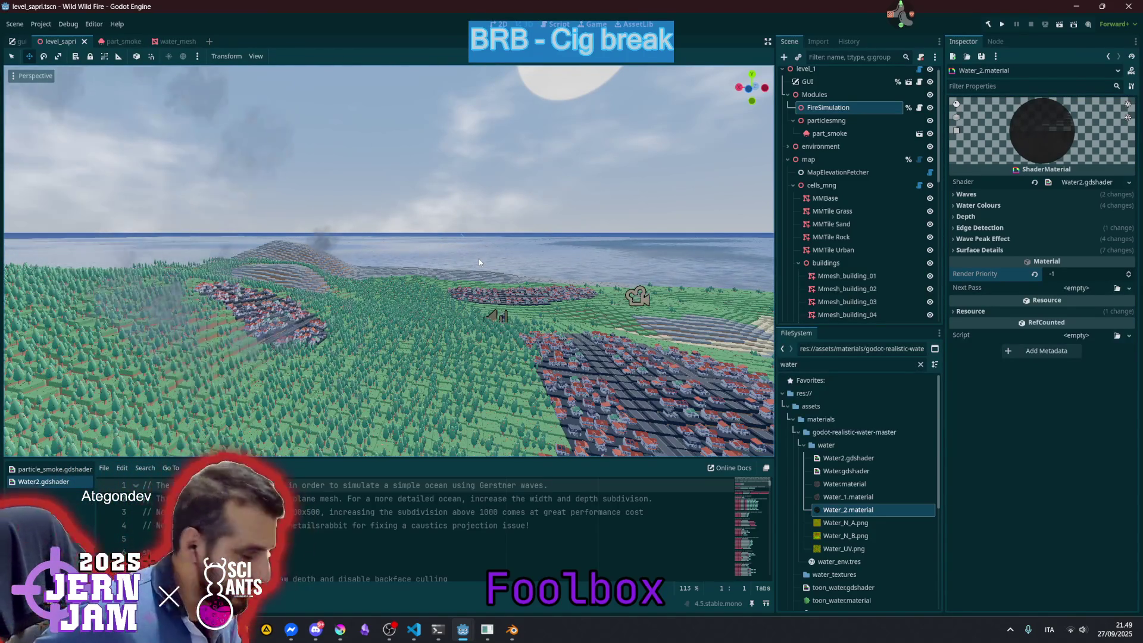
left_click(1128, 277)
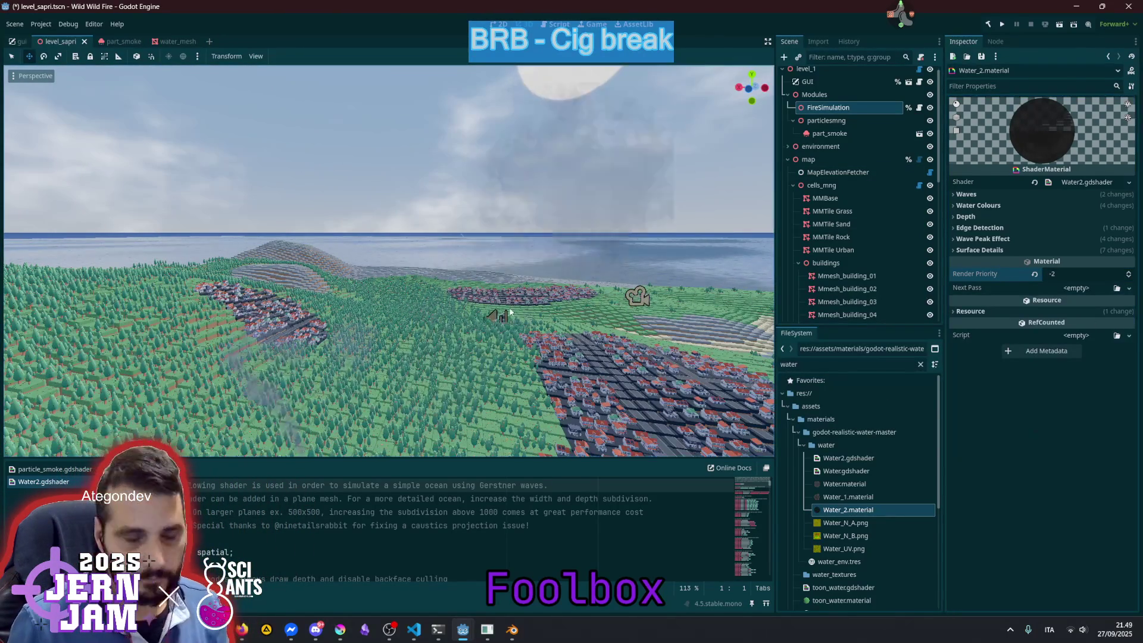
key("ctrl+s")
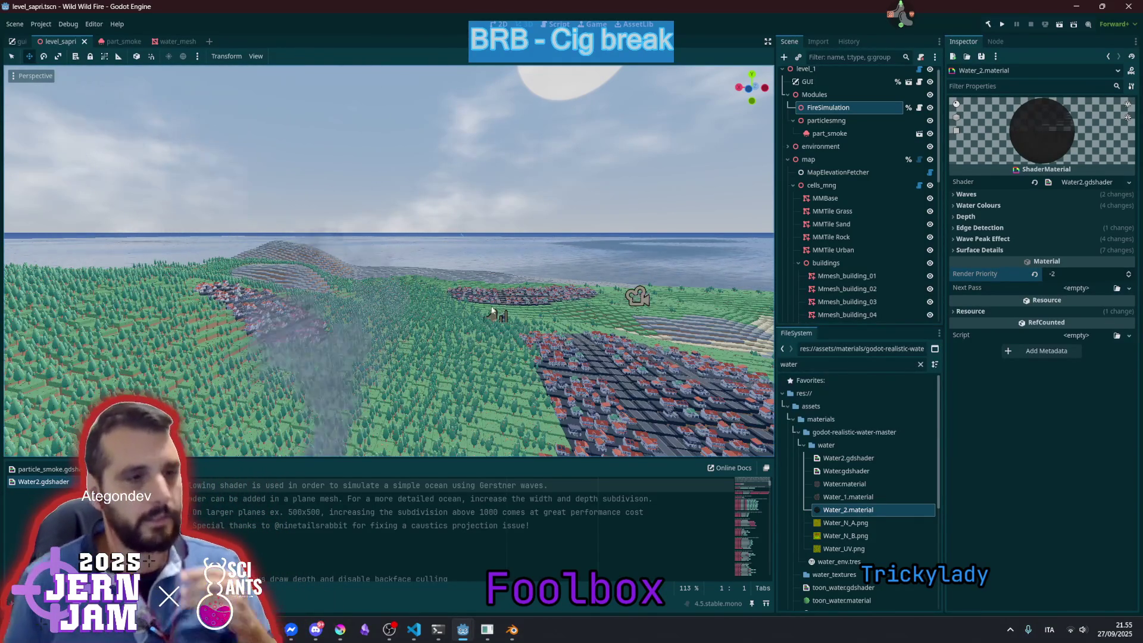
Step: Scroll up with the Water_2 material's properties shown
scroll(389, 261, "up", 10)
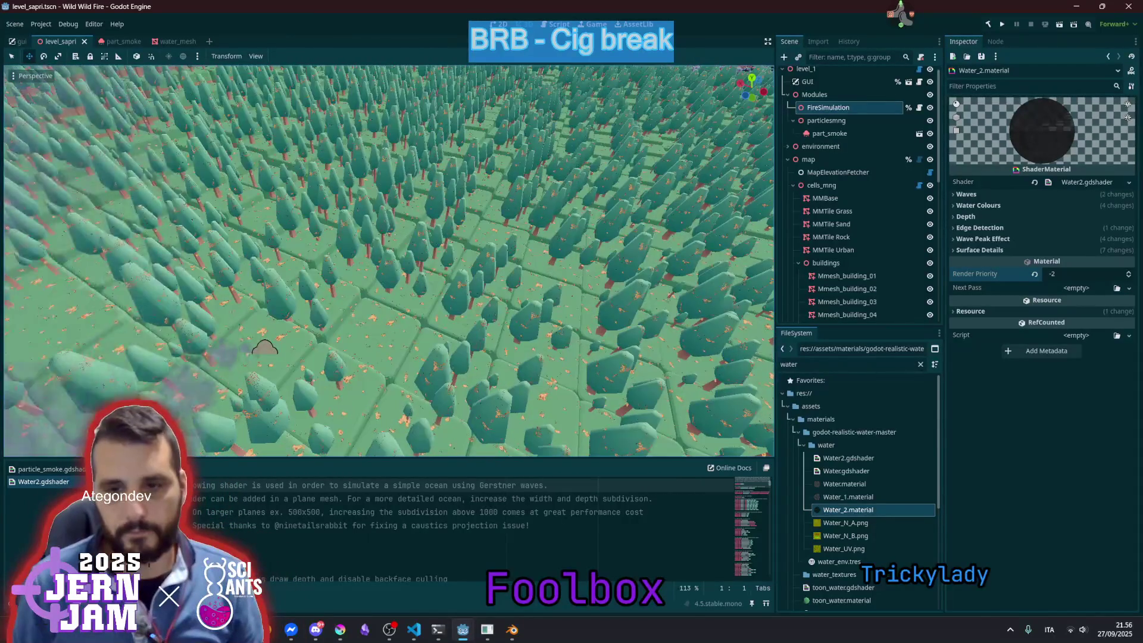
Step: Zoom the 3D viewport to reveal the red-roofed house blocks beside the forest
scroll(389, 260, "down", 8)
scroll(450, 255, "up", 5)
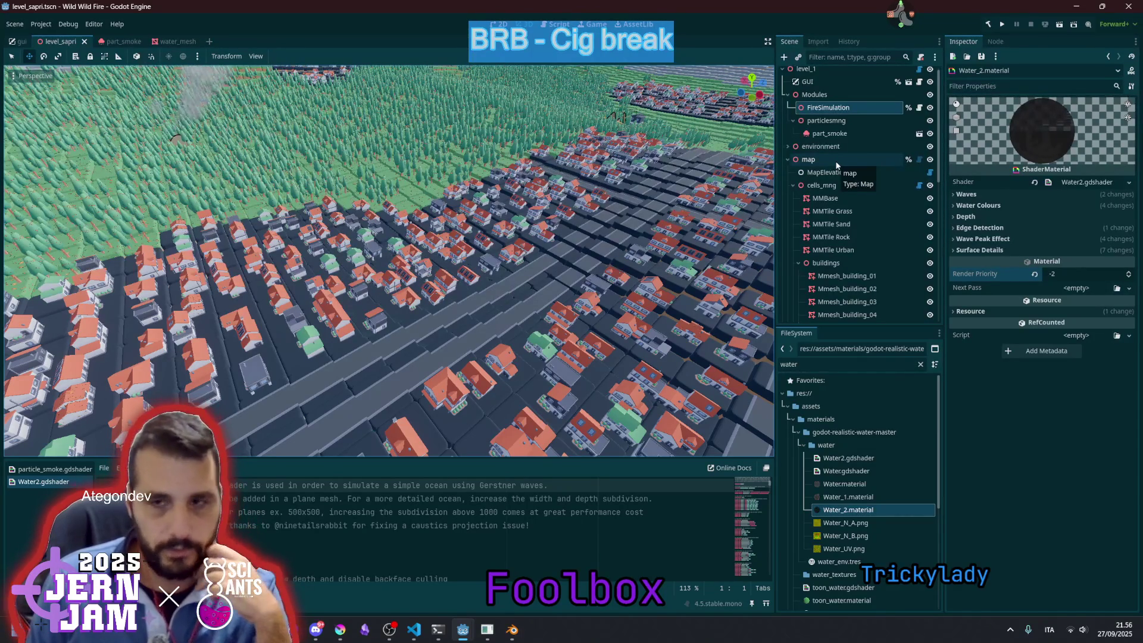
Step: Open the cells_mng node's script and add blank lines below the TileType enum
left_click(837, 182)
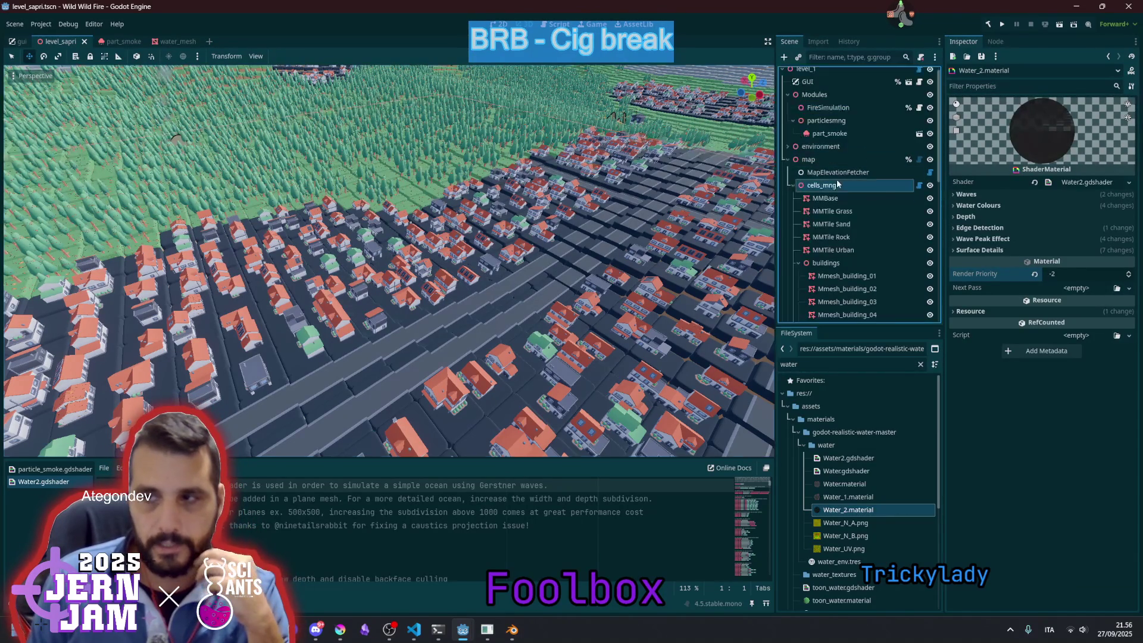
left_click(920, 186)
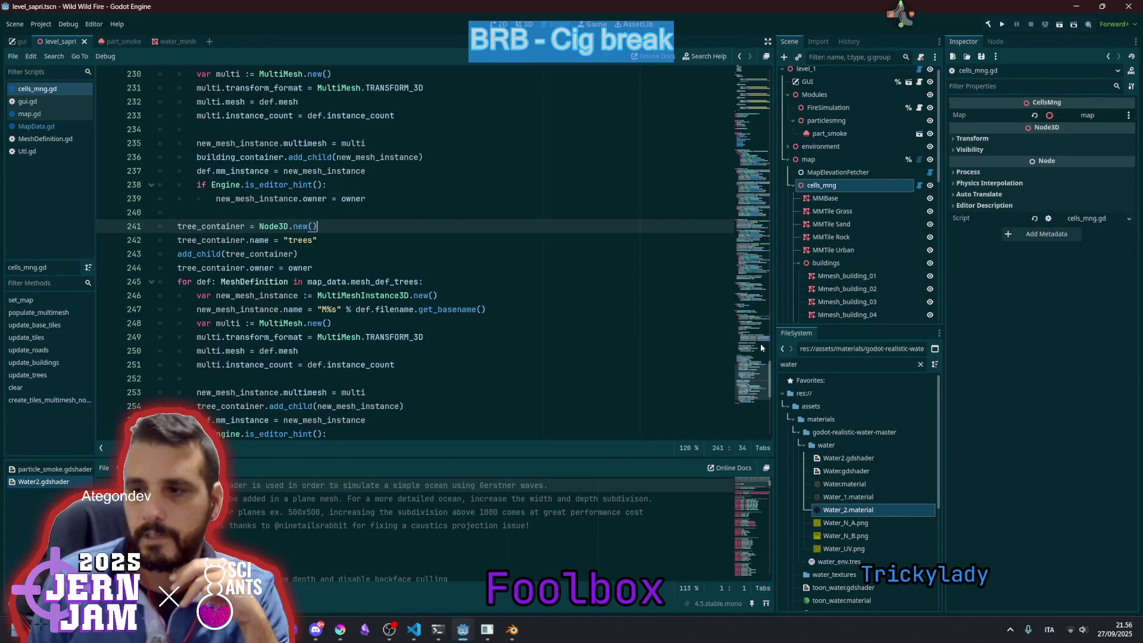
left_click_drag(759, 343, 752, 77)
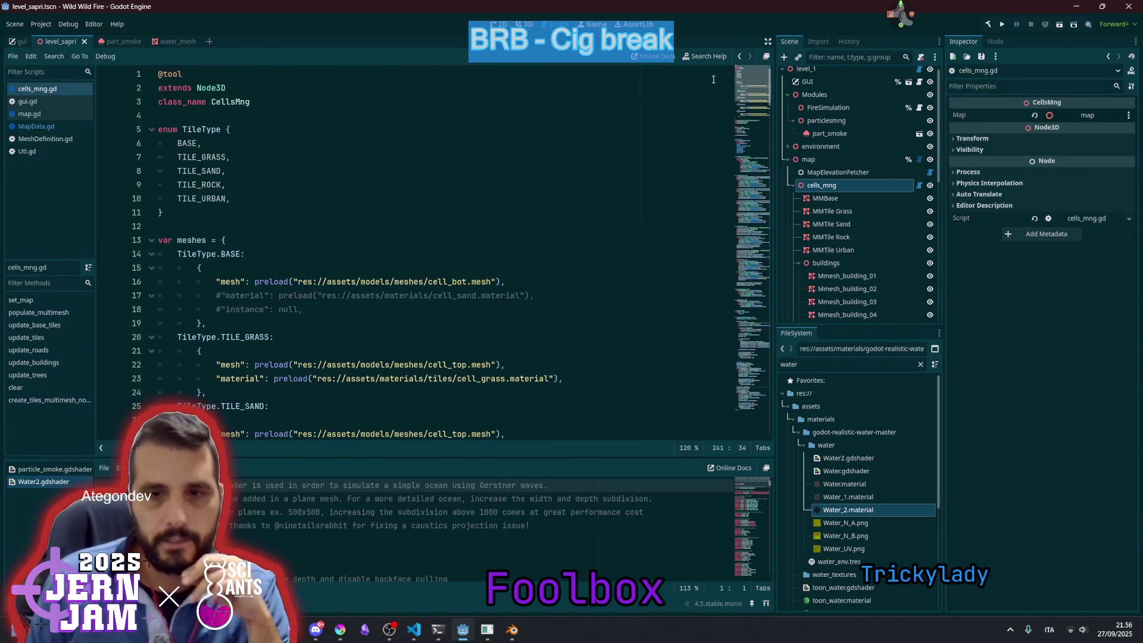
left_click(269, 214)
key("Return")
key("Return")
type("const next_pass_material: Material =")
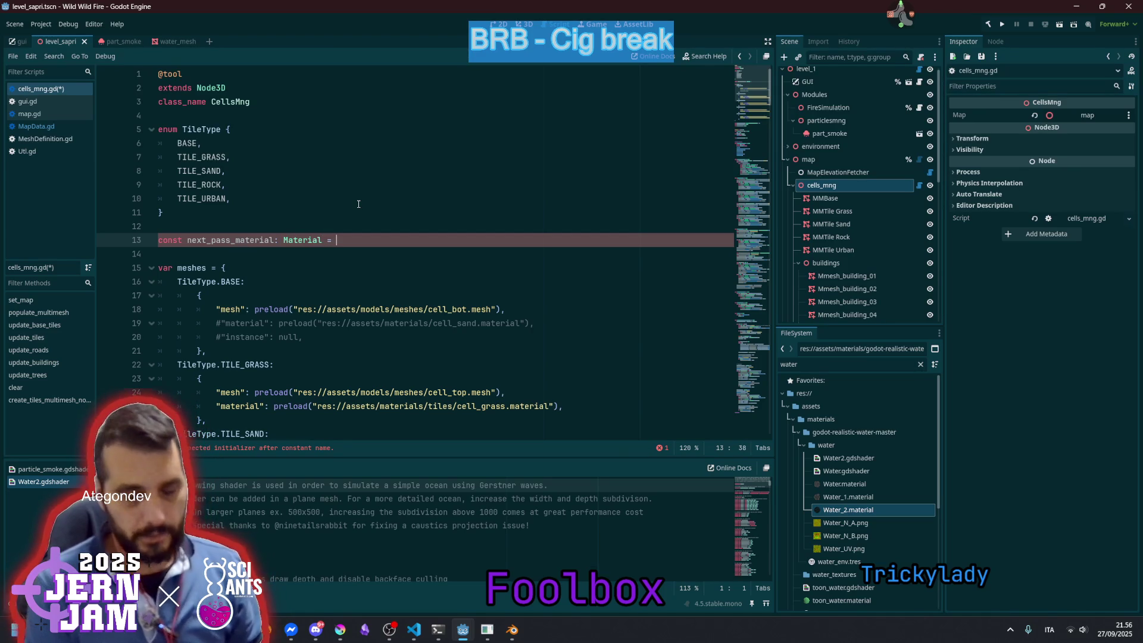
Step: Complete line 13 with preload("res://assets/materials/tree_next_pass.material") using autocomplete
type("pler")
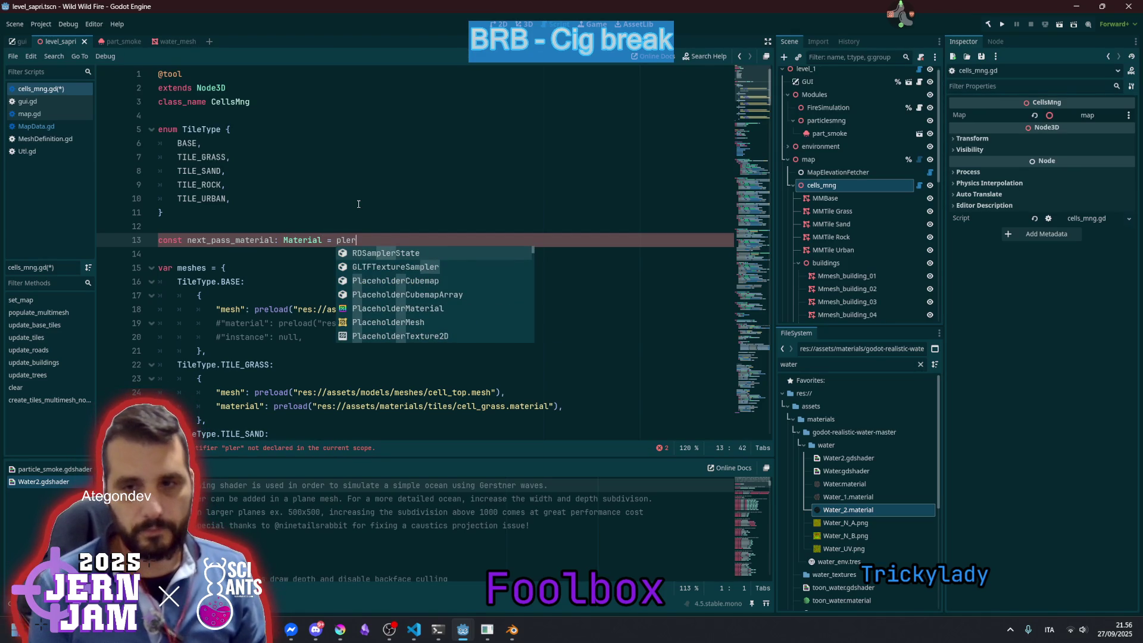
key("BackSpace")
key("BackSpace")
key("BackSpace")
key("Return")
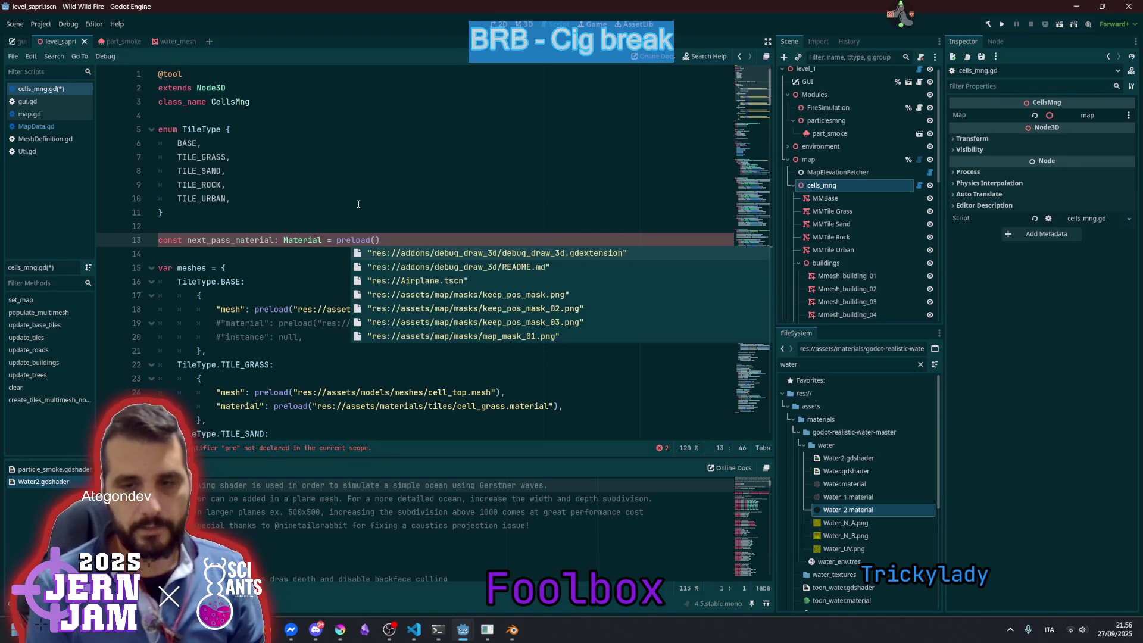
type("next")
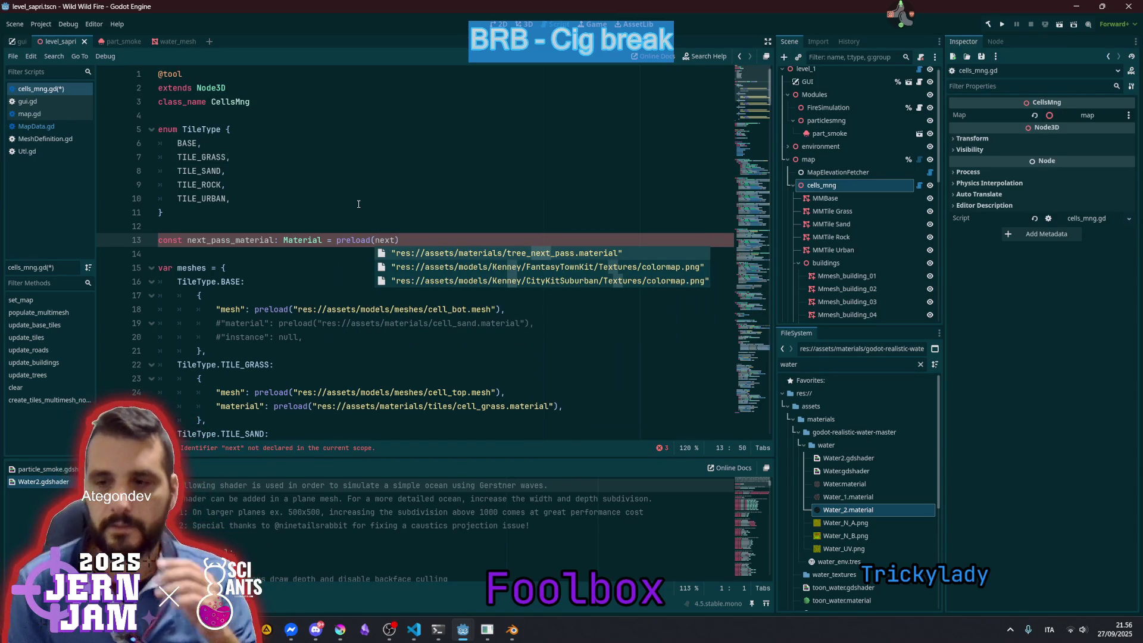
key("Return")
left_click(448, 162)
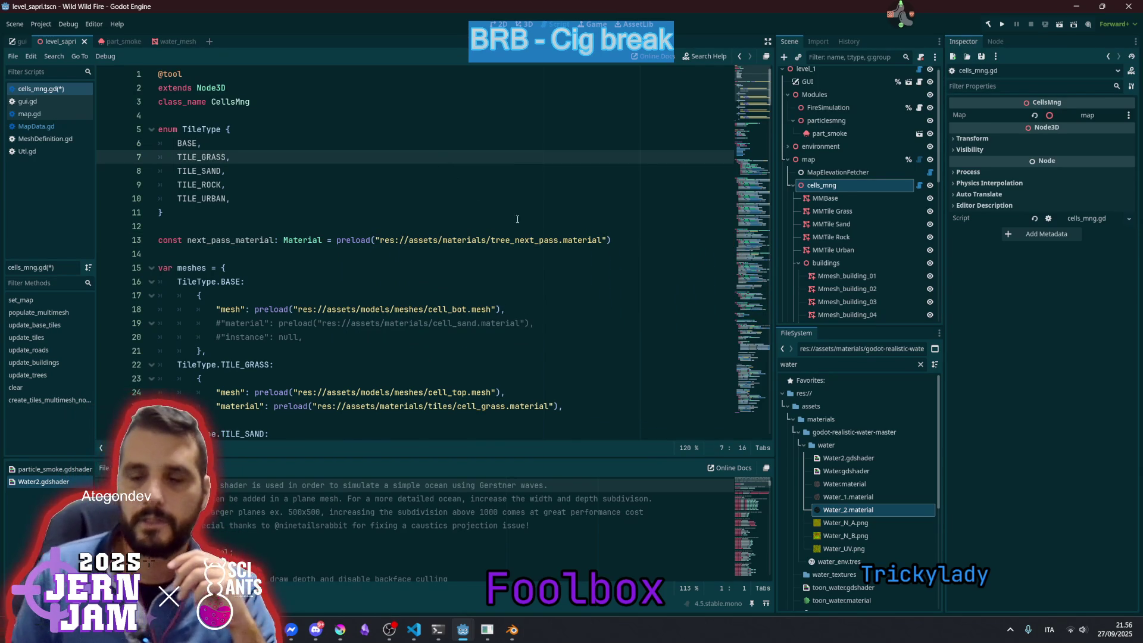
left_click(530, 241)
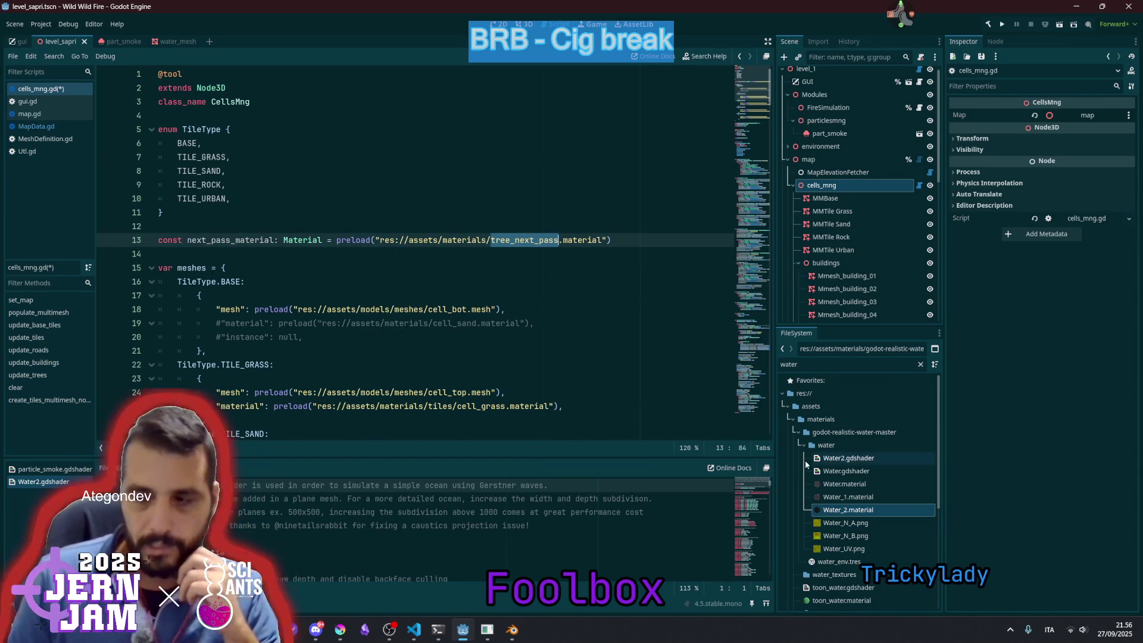
scroll(846, 464, "down", 3)
scroll(847, 464, "down", 2)
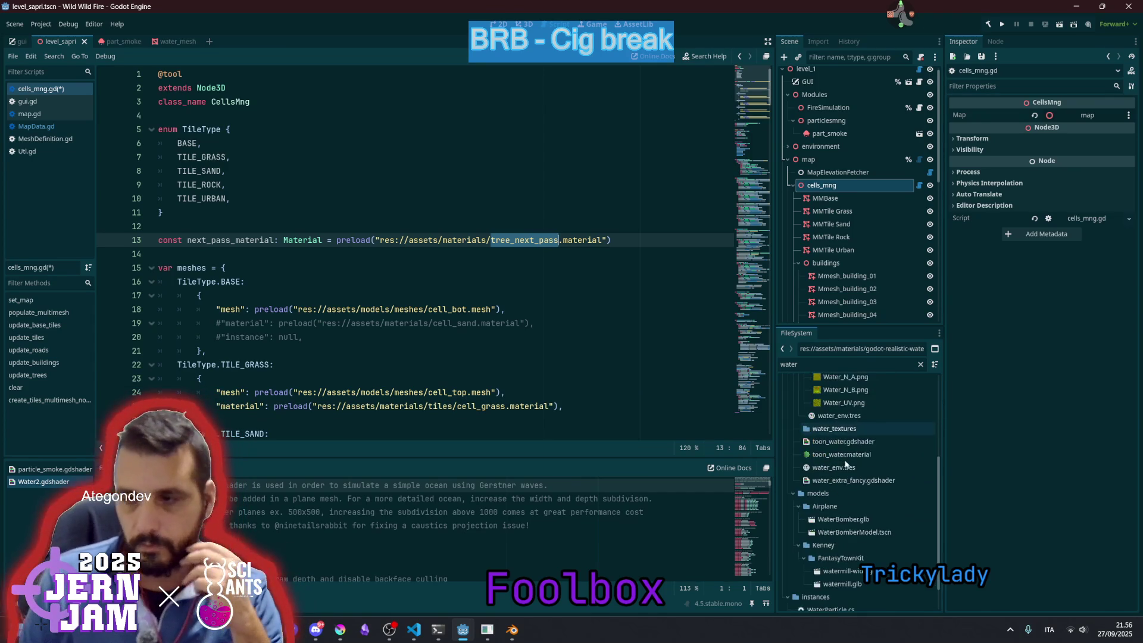
scroll(846, 456, "up", 4)
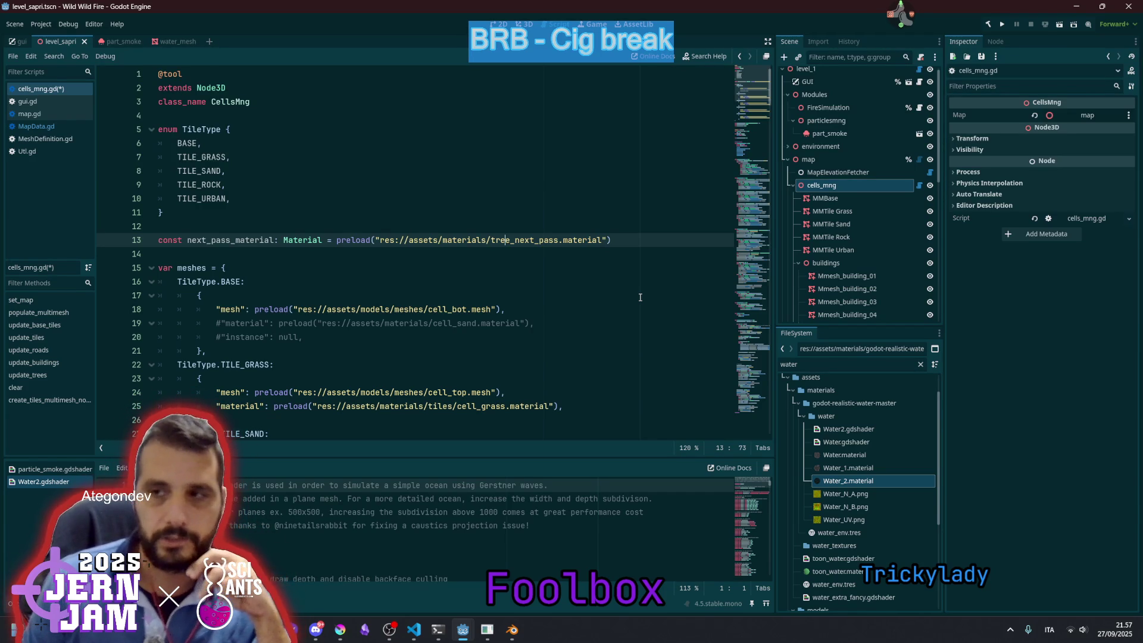
Step: Open FireSimulation.cs from the FireSimulation node, review its class declaration, save, and close it
left_click(838, 109)
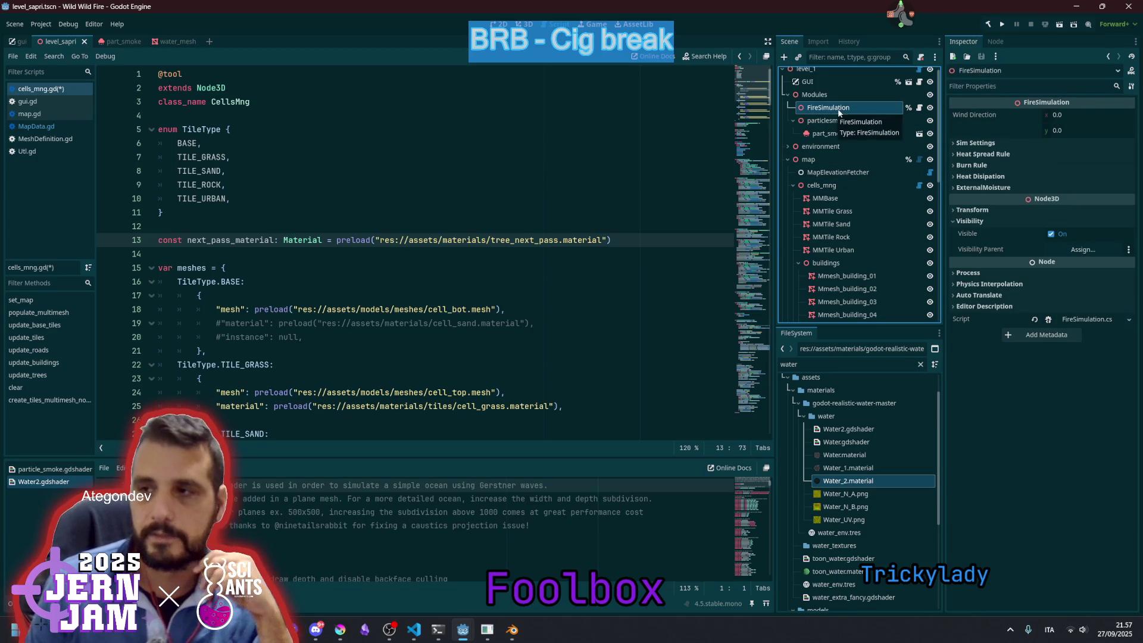
left_click(919, 109)
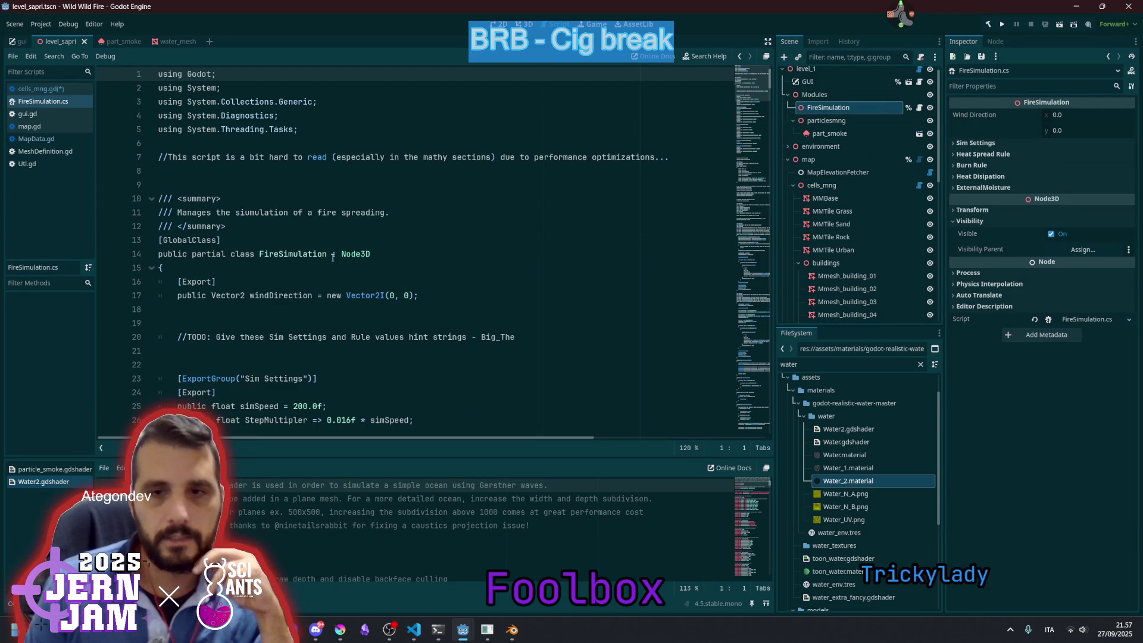
left_click(367, 256)
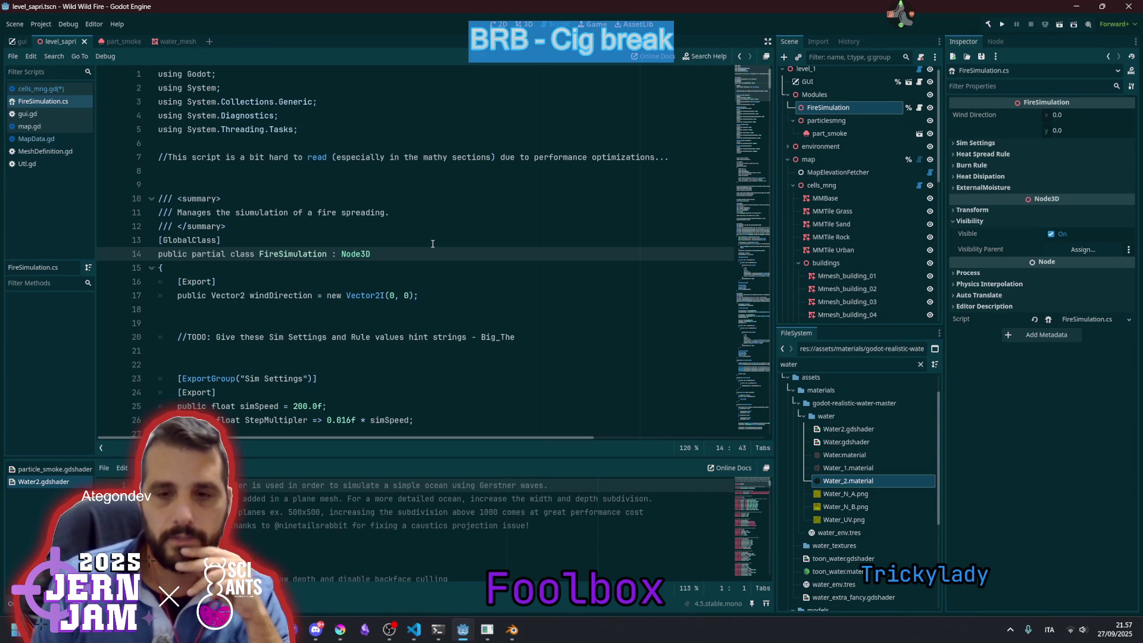
left_click(433, 243)
key("ctrl+s")
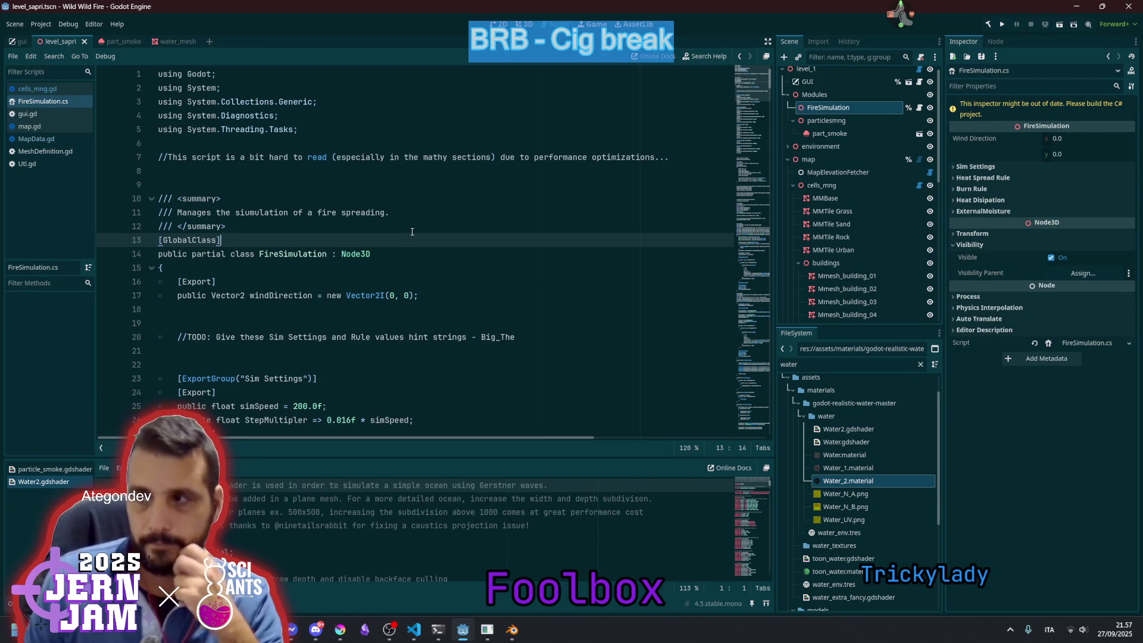
key("ctrl+w")
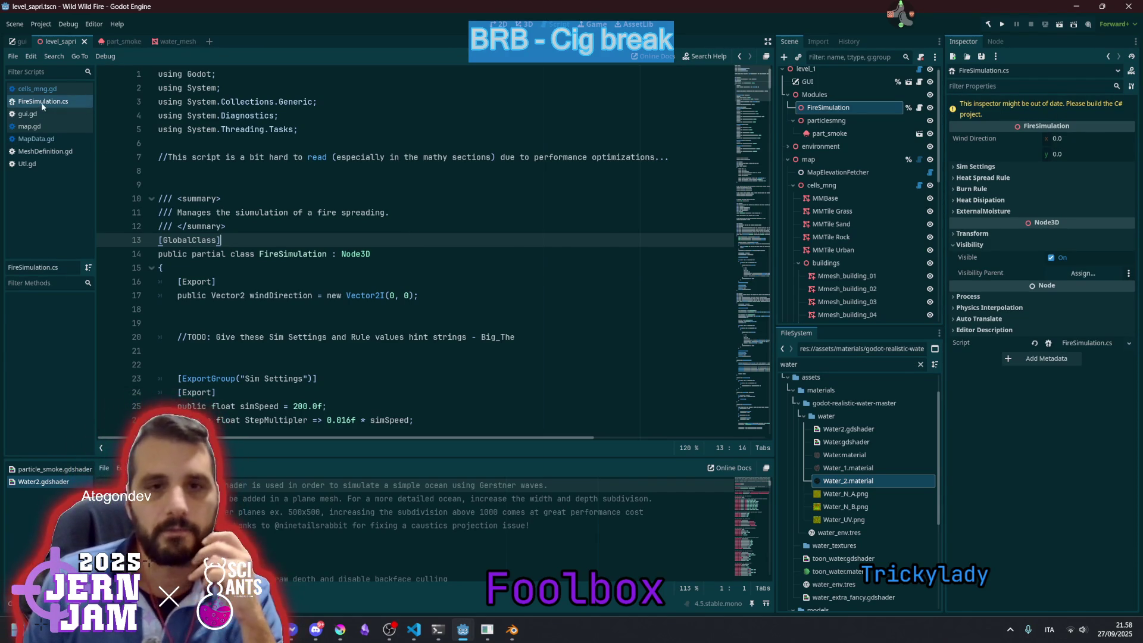
Step: Build the .NET project with the toolbar hammer, then switch to another application
left_click(991, 25)
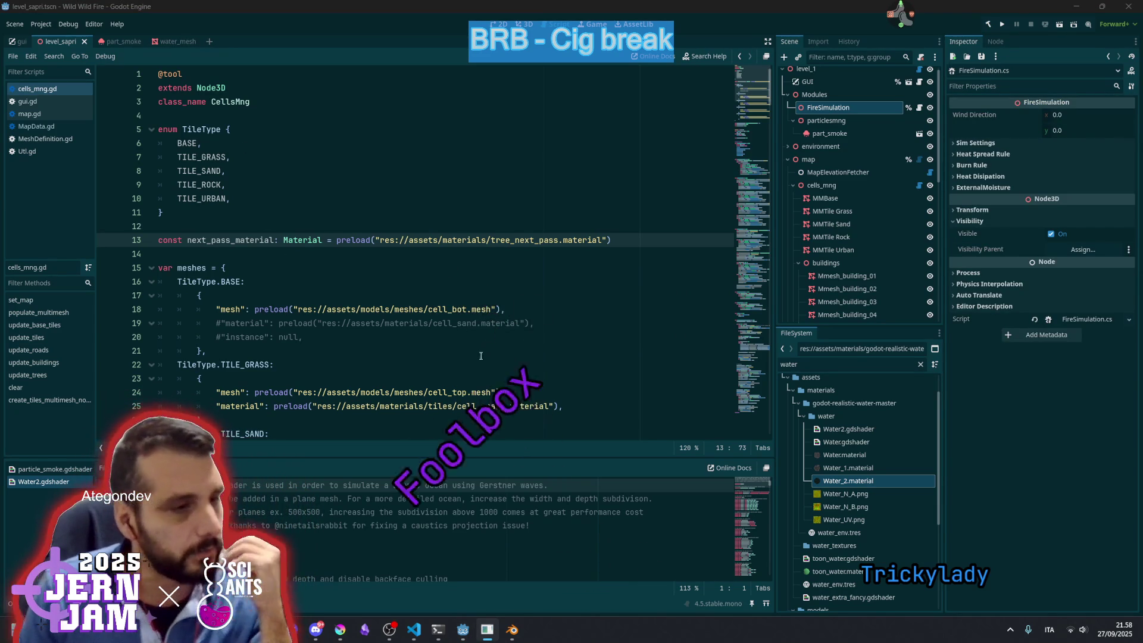
key("alt+Tab")
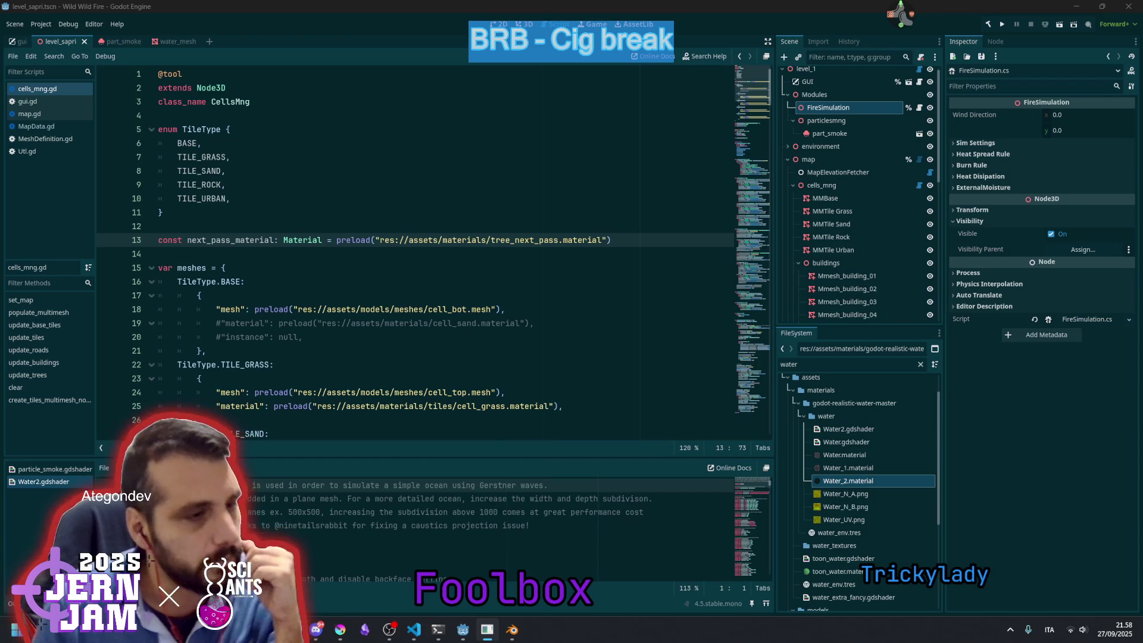